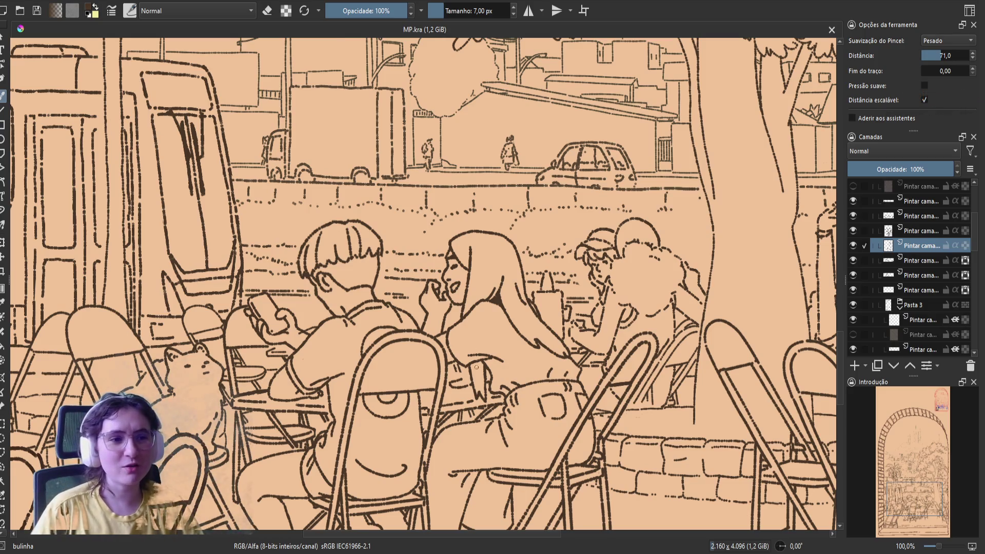
Step: Turn on eraser mode and rub out a small stray bit of the café line art
{"action": "key", "text": "e"}
{"action": "left_click", "coordinate": [450, 382]}
Step: Return the brush to painting mode and pan the café drawing slightly down and left
{"action": "key", "text": "e"}
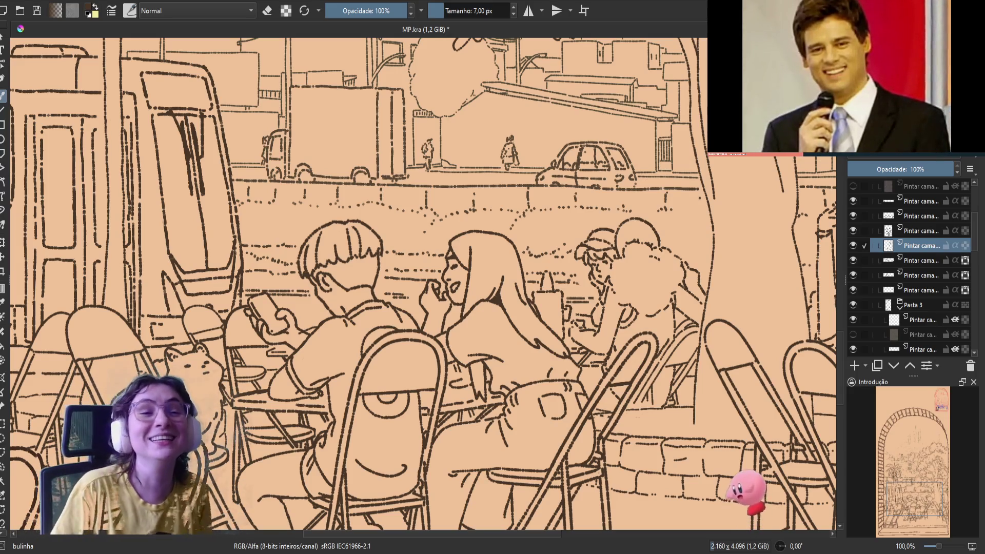
{"action": "left_click_drag", "start_coordinate": [410, 257], "coordinate": [400, 278]}
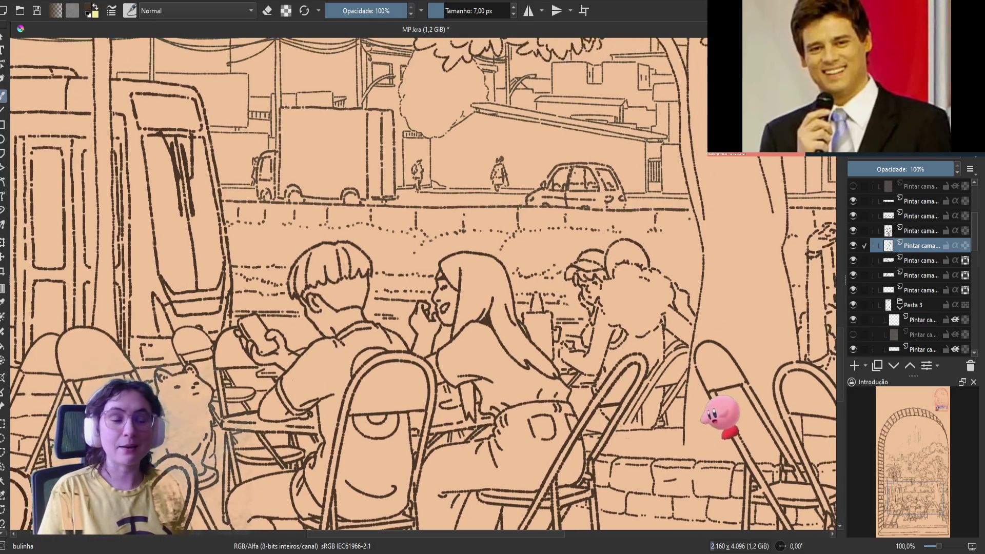
Step: Save MP.kra with Ctrl+S, then mirror the view to check the drawing
{"action": "key", "text": "ctrl+s"}
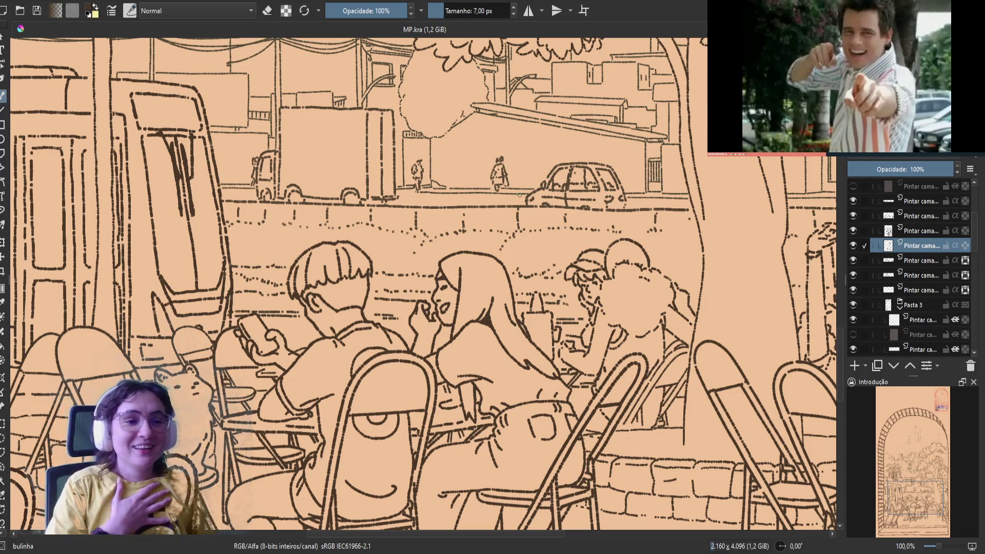
{"action": "key", "text": "m"}
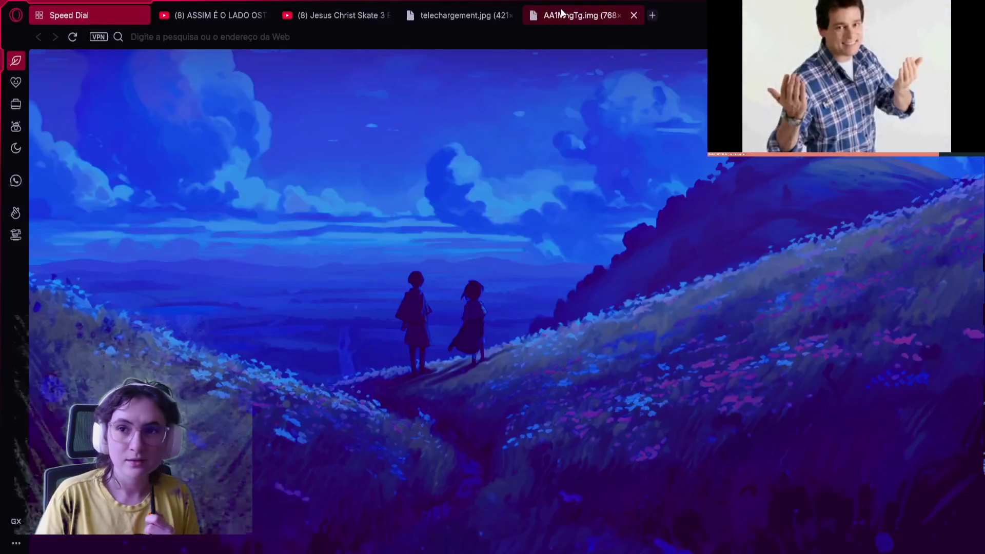
Step: Bring Krita with the MP.kra café line art back in front of the browser
{"action": "left_click", "coordinate": [563, 12]}
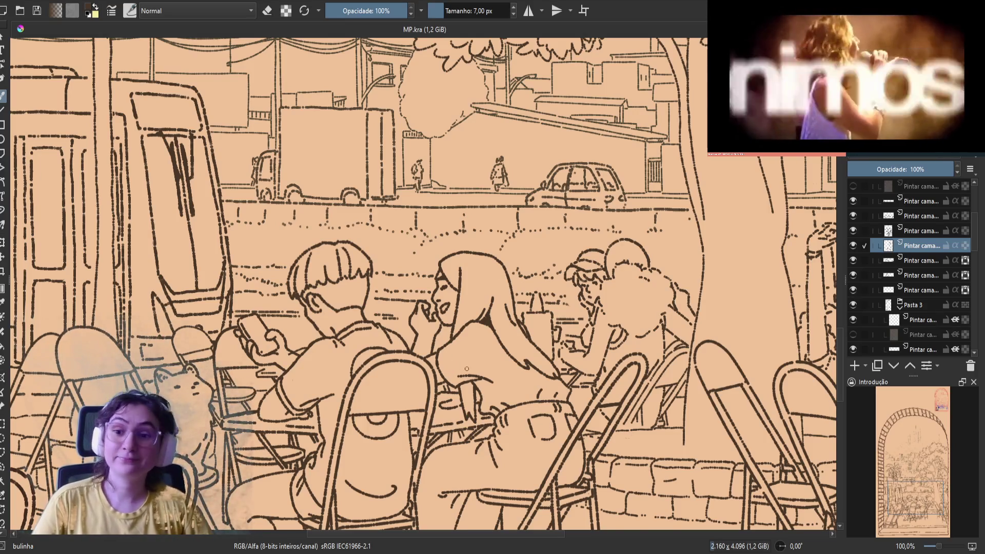
Step: Mirror and pan the view, rotate it to -75°, and erase a small line-art mark
{"action": "key", "text": "m"}
{"action": "left_click_drag", "start_coordinate": [508, 341], "coordinate": [487, 310]}
{"action": "key", "text": "4"}
{"action": "key", "text": "4"}
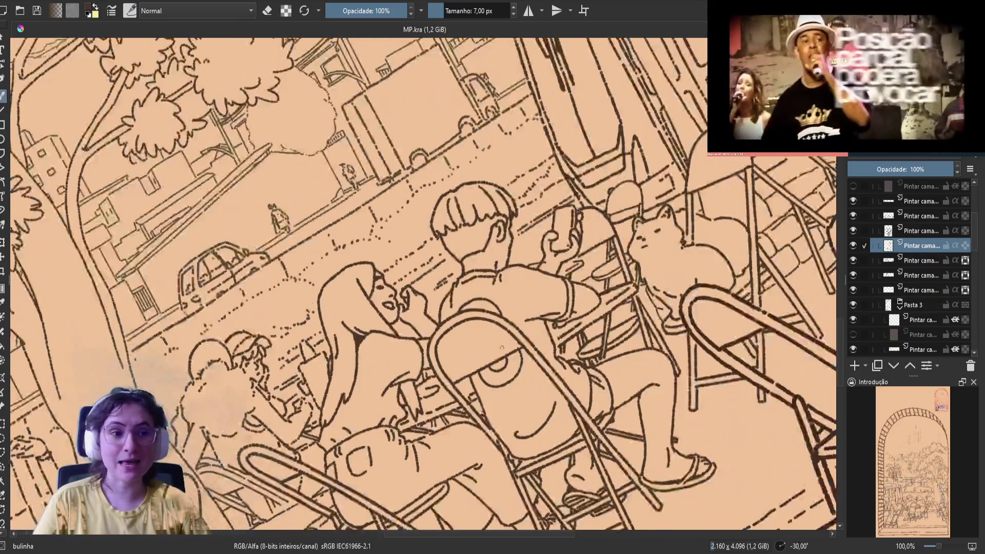
{"action": "key", "text": "4"}
{"action": "key", "text": "4"}
{"action": "key", "text": "4"}
{"action": "key", "text": "e"}
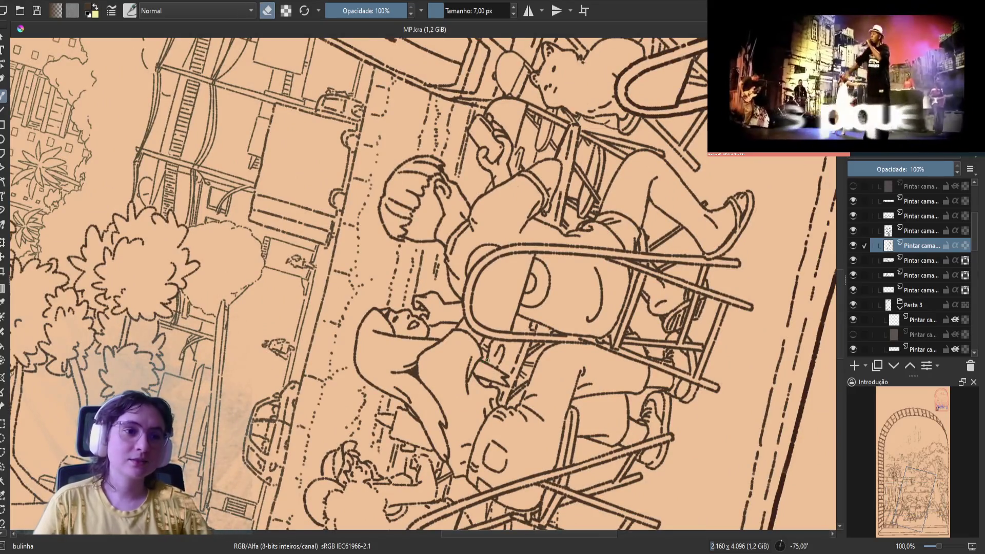
{"action": "left_click", "coordinate": [485, 359]}
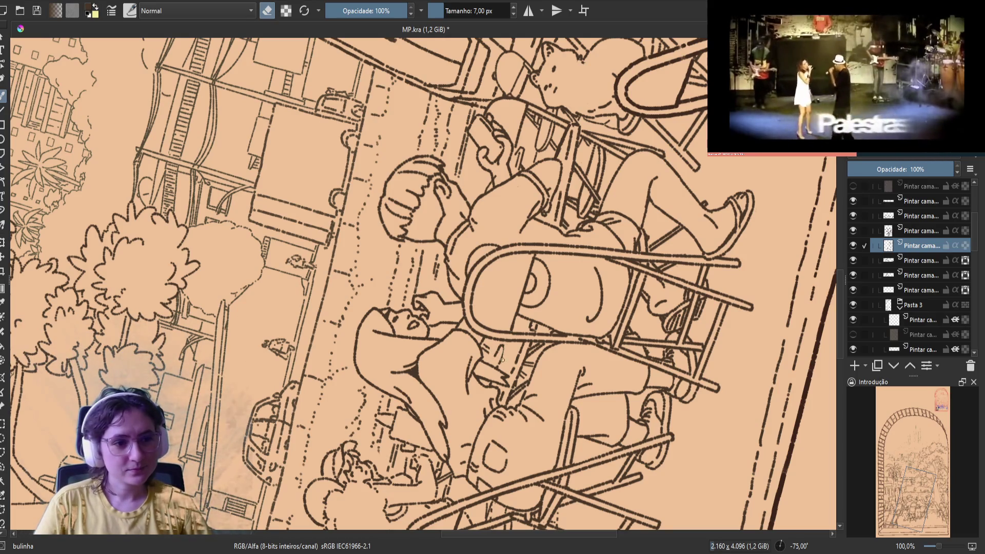
{"action": "key", "text": "e"}
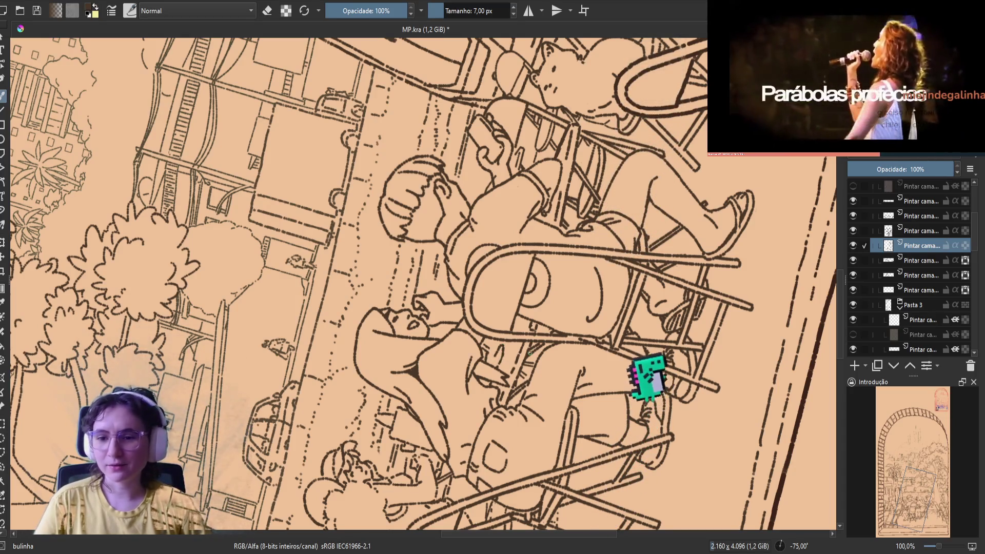
Step: Save the café drawing MP.kra with Ctrl+S
{"action": "key", "text": "ctrl+s"}
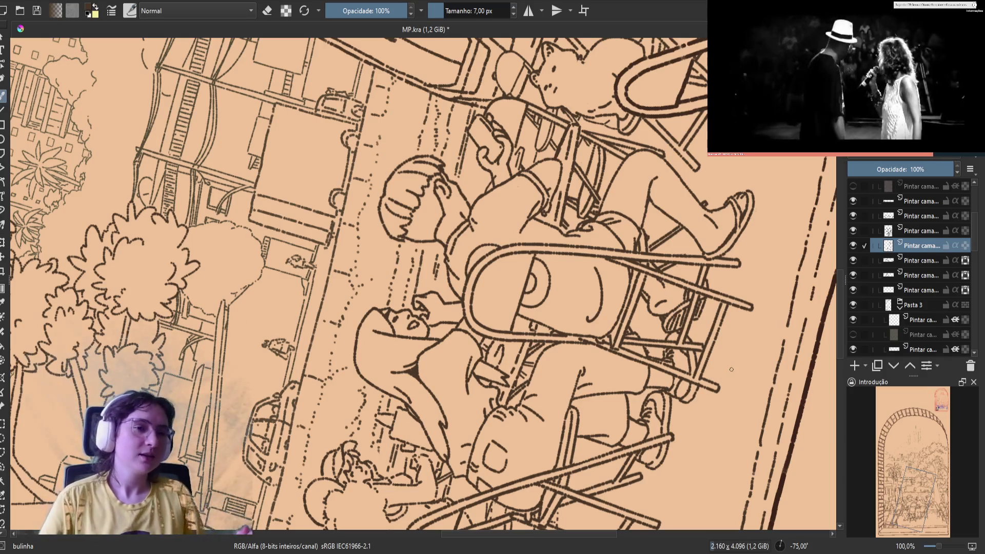
Step: Toggle eraser mode on and off, then save MP.kra
{"action": "key", "text": "e"}
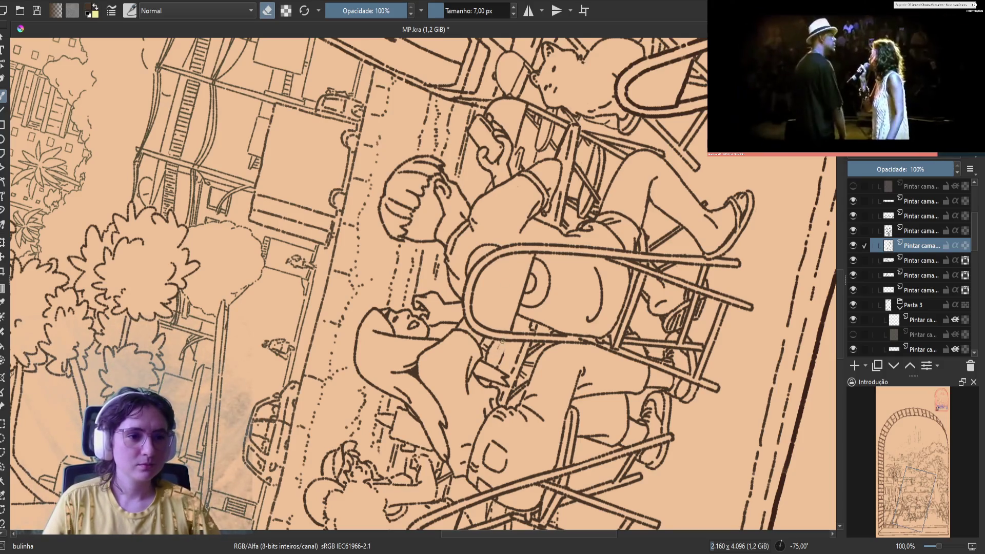
{"action": "key", "text": "e"}
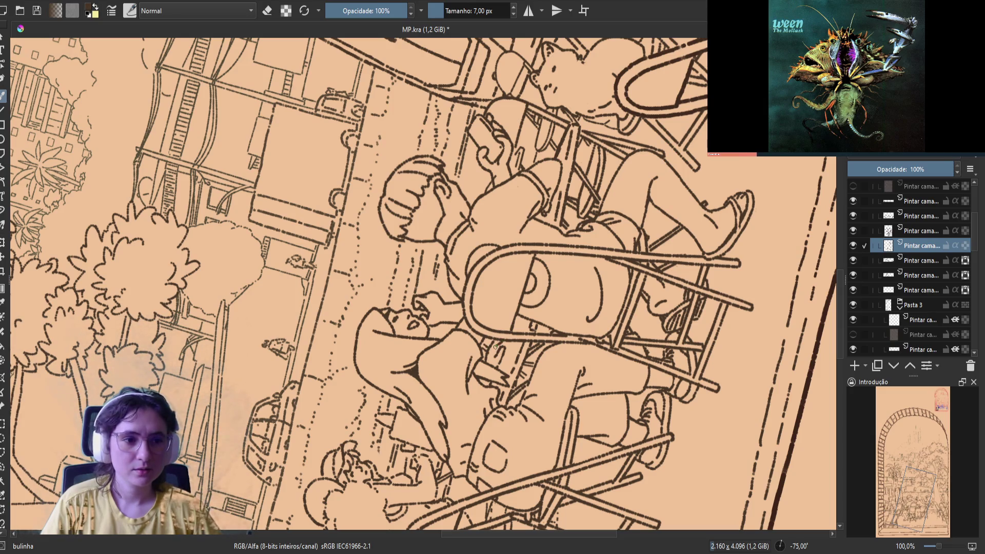
{"action": "key", "text": "e"}
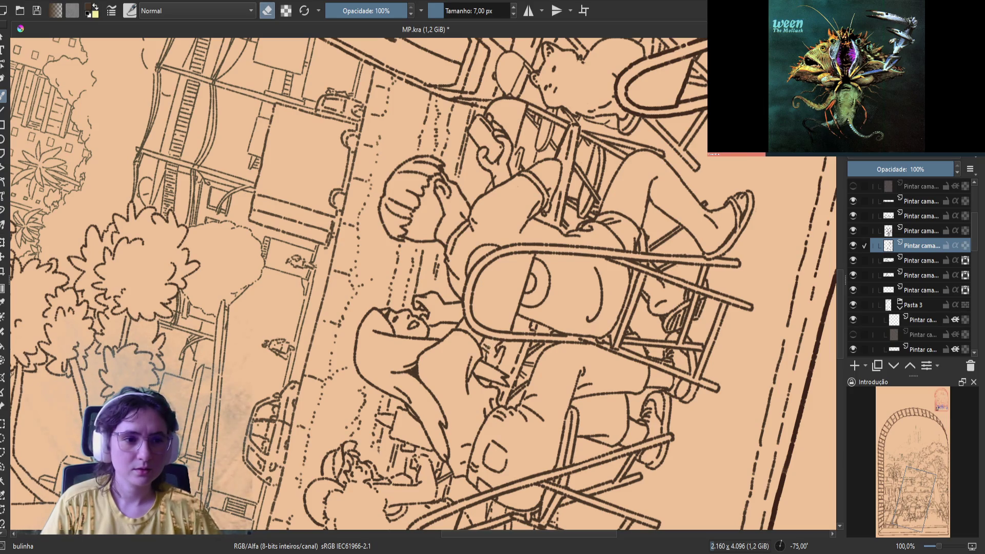
{"action": "key", "text": "ctrl+s"}
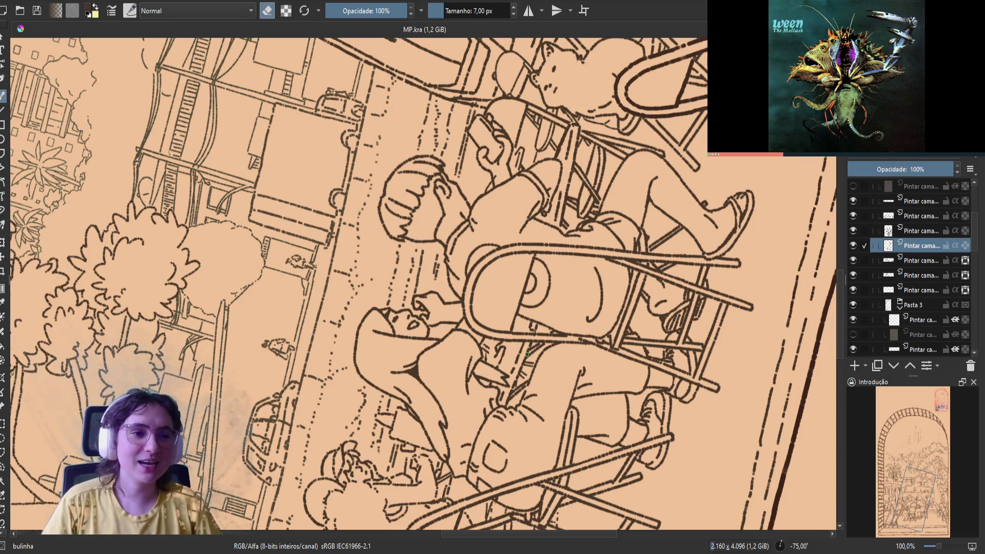
Step: Rotate the view back toward upright, mirror it, dab away a stray mark, then rotate again
{"action": "key", "text": "6"}
{"action": "key", "text": "6"}
{"action": "key", "text": "m"}
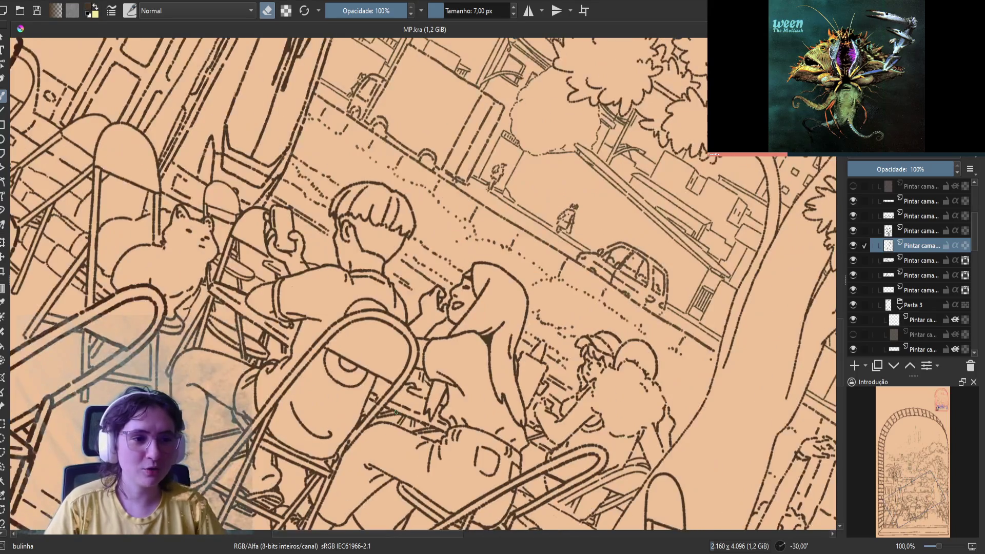
{"action": "key", "text": "e"}
{"action": "key", "text": "e"}
{"action": "left_click", "coordinate": [413, 382]}
{"action": "key", "text": "e"}
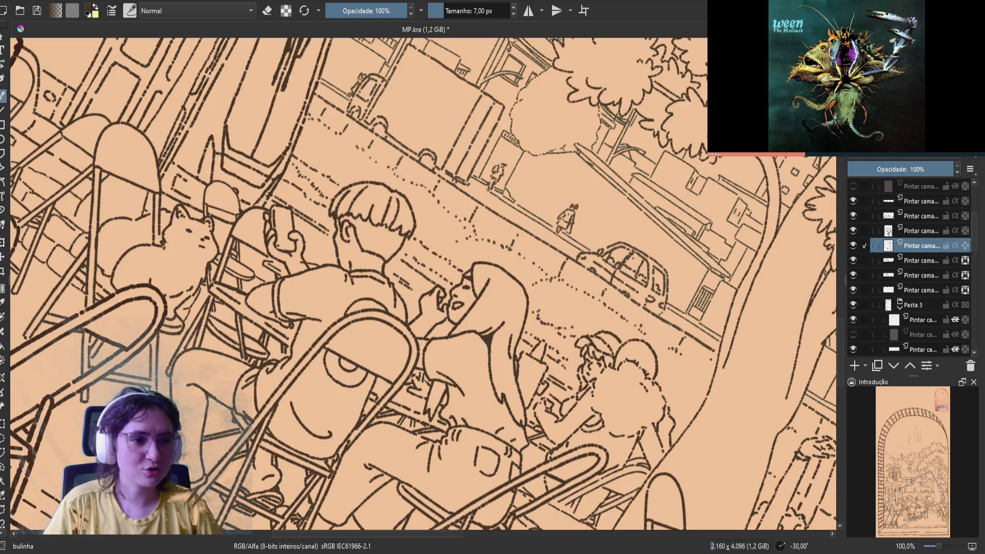
{"action": "key", "text": "e"}
{"action": "key", "text": "e"}
{"action": "key", "text": "e"}
{"action": "key", "text": "e"}
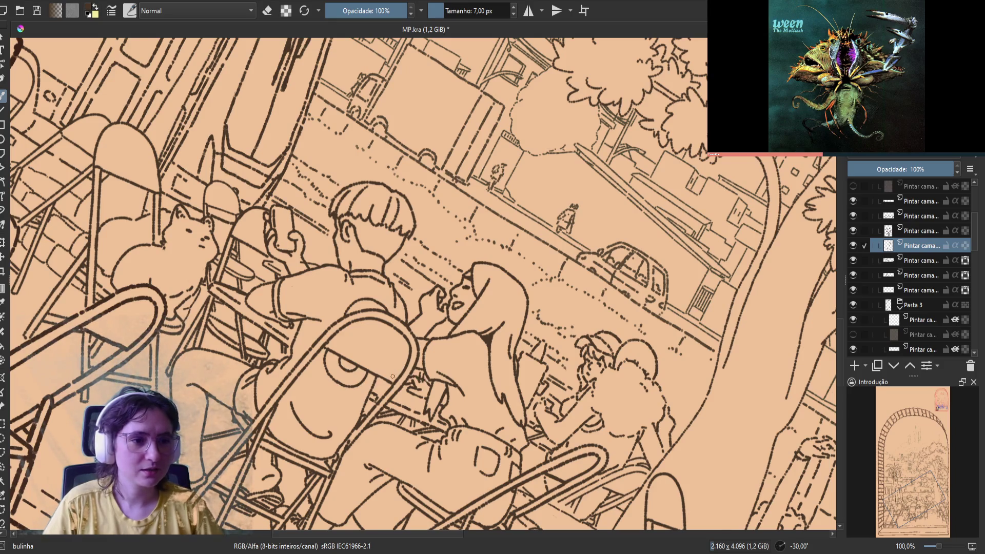
{"action": "key", "text": "6"}
{"action": "key", "text": "6"}
{"action": "key", "text": "6"}
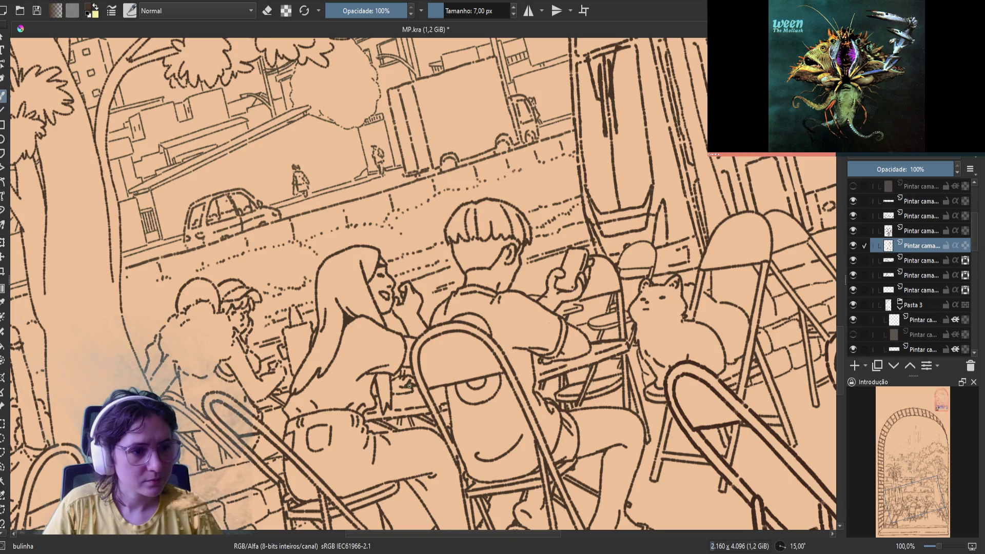
Step: Save MP.kra, reset the canvas rotation to level, and mirror the view
{"action": "key", "text": "ctrl+s"}
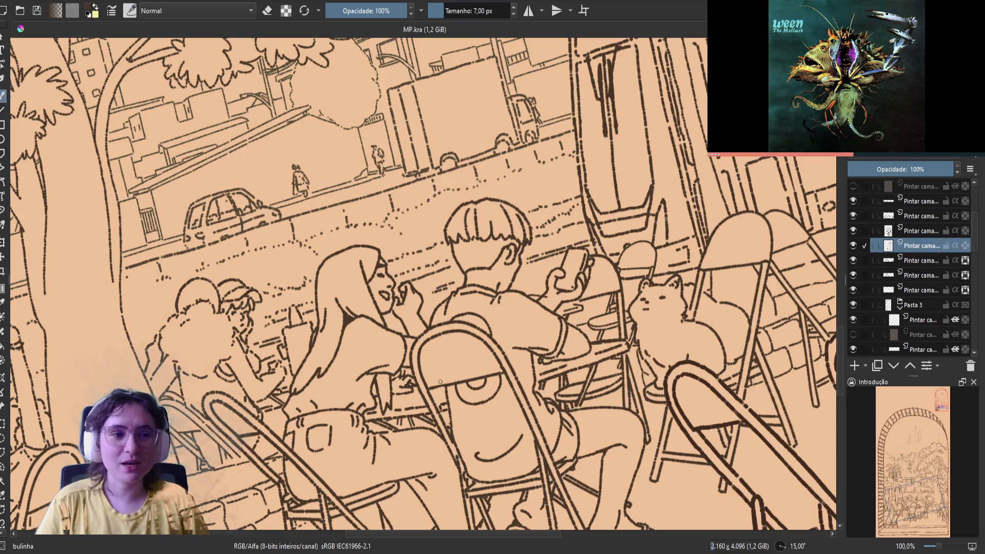
{"action": "key", "text": "5"}
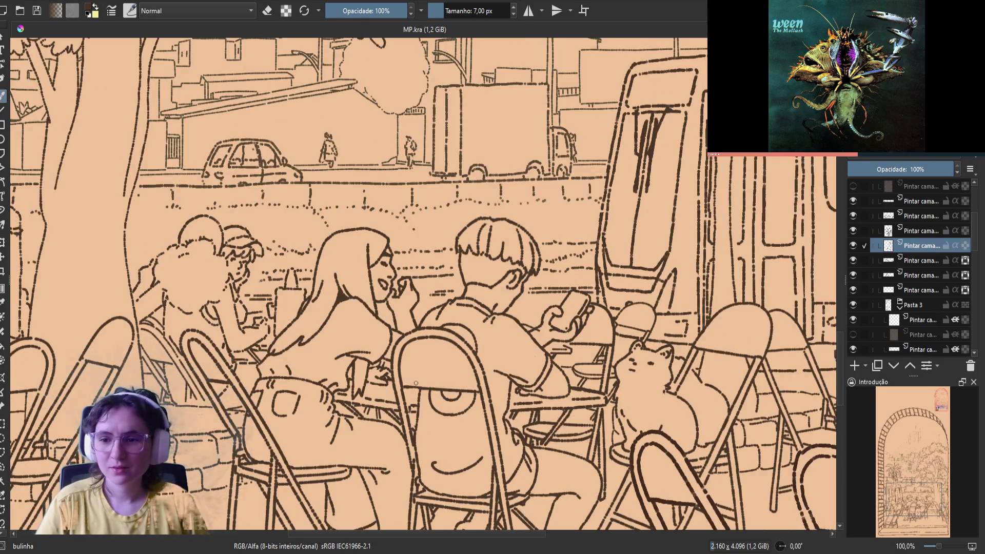
{"action": "key", "text": "m"}
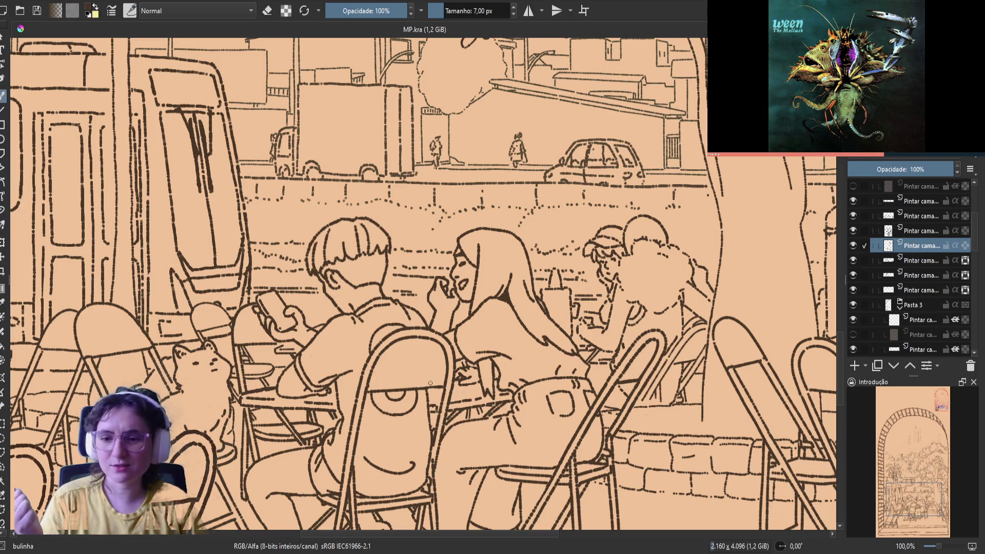
Step: Erase the stray marks near the central table, switch back to painting, and save
{"action": "key", "text": "e"}
{"action": "left_click_drag", "start_coordinate": [465, 368], "coordinate": [476, 366]}
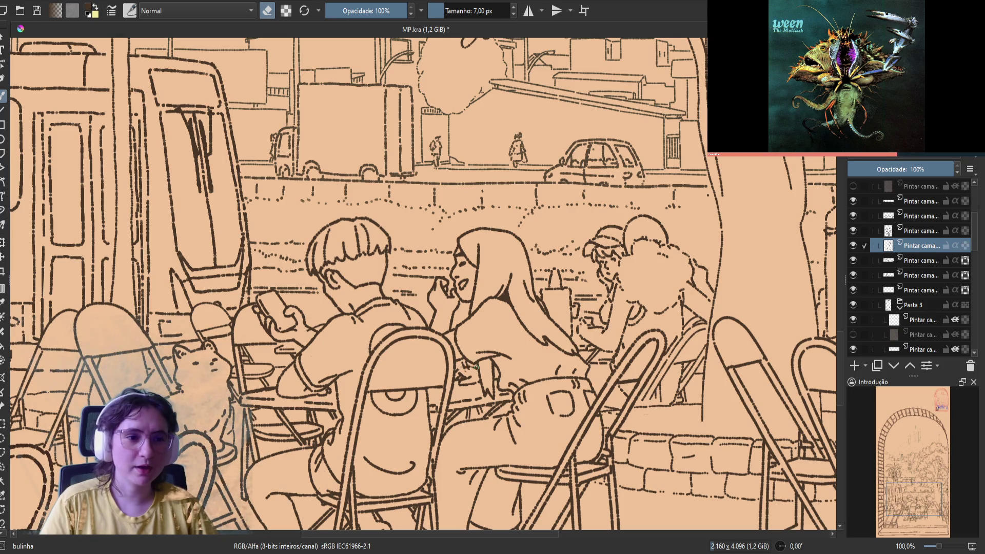
{"action": "left_click_drag", "start_coordinate": [472, 366], "coordinate": [458, 375]}
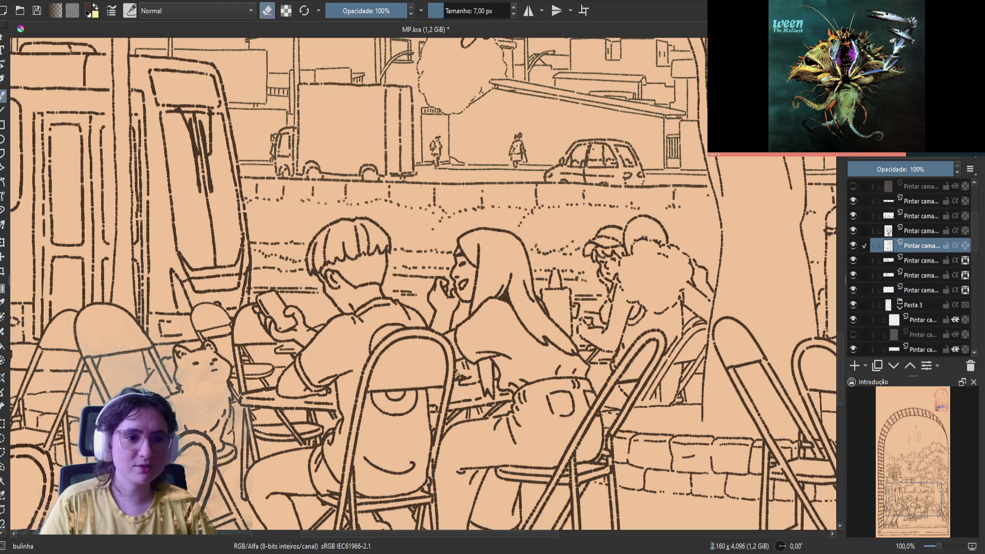
{"action": "key", "text": "e"}
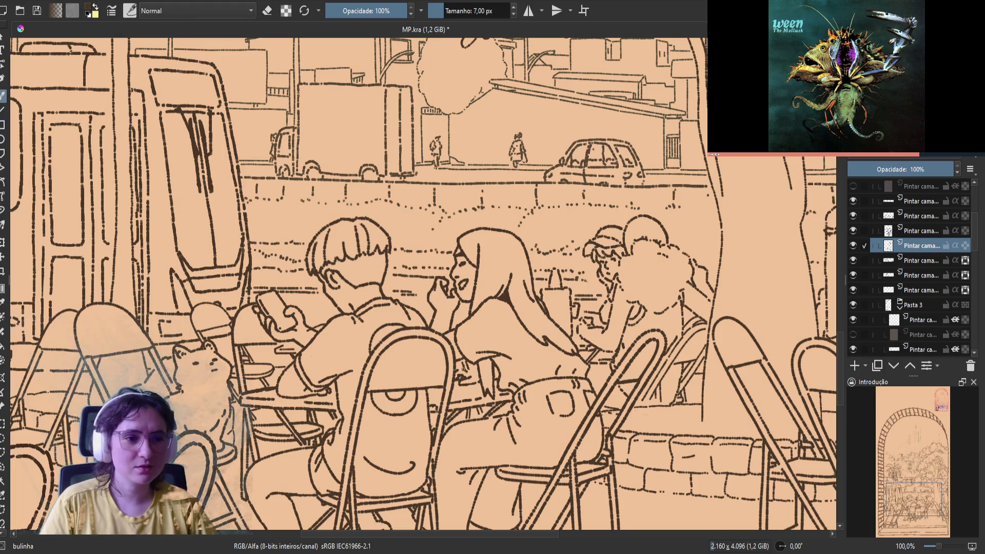
{"action": "key", "text": "ctrl+s"}
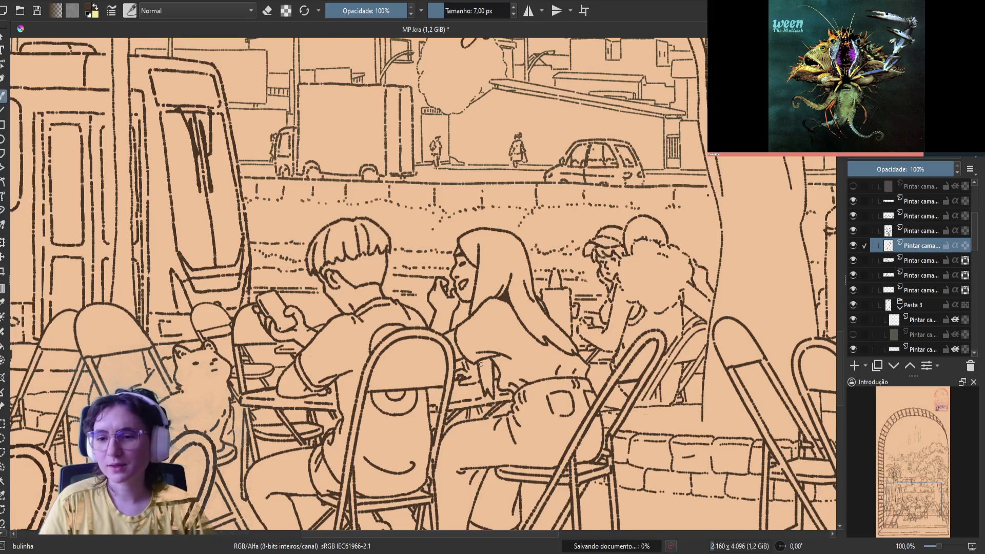
Step: Flip the canvas view and back, then save MP.kra
{"action": "key", "text": "m"}
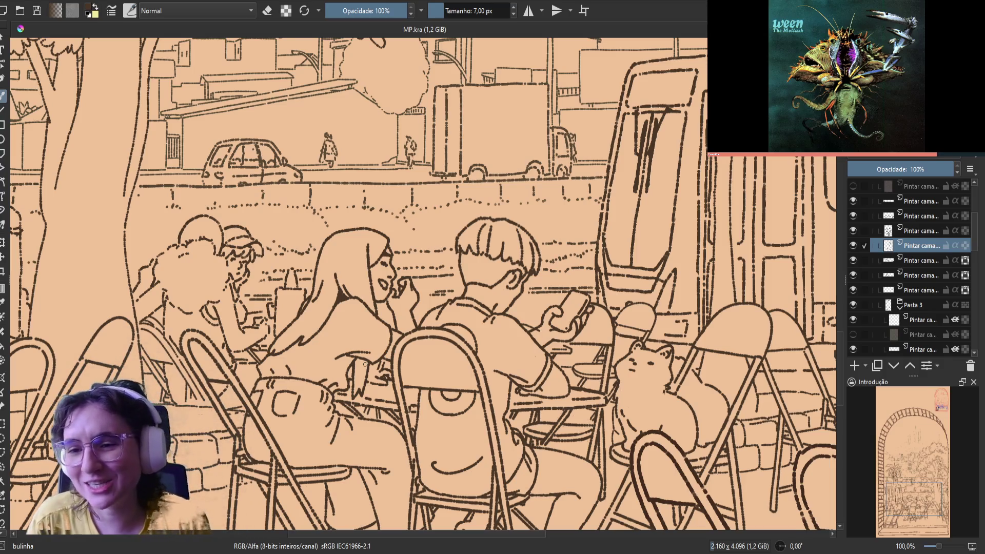
{"action": "key", "text": "m"}
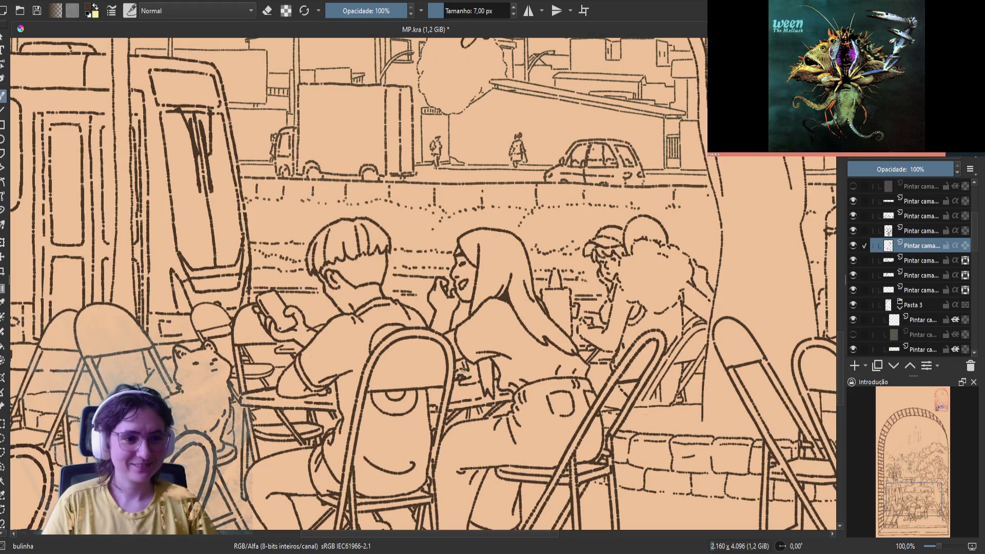
{"action": "key", "text": "ctrl+s"}
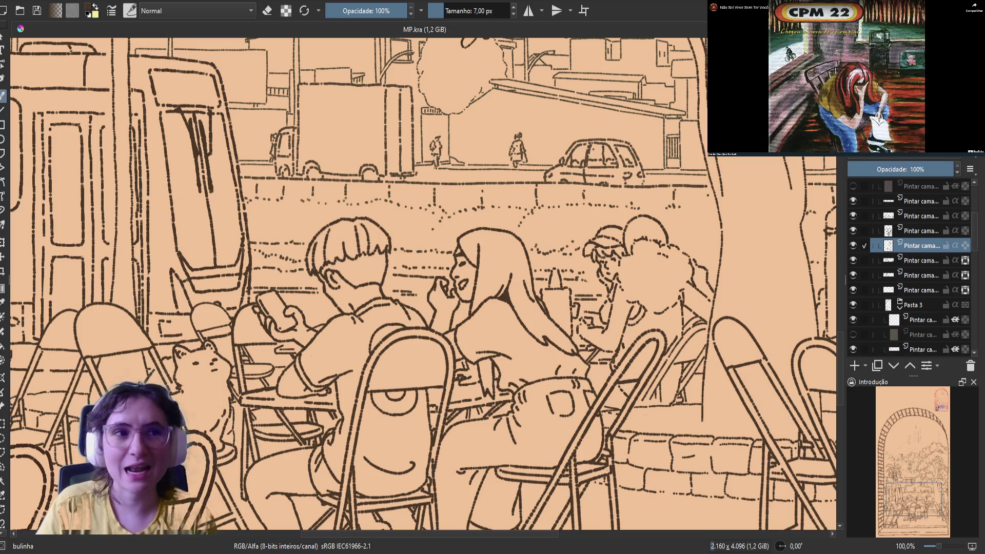
Step: In the mirrored view, erase a small stray mark in the line art
{"action": "key", "text": "m"}
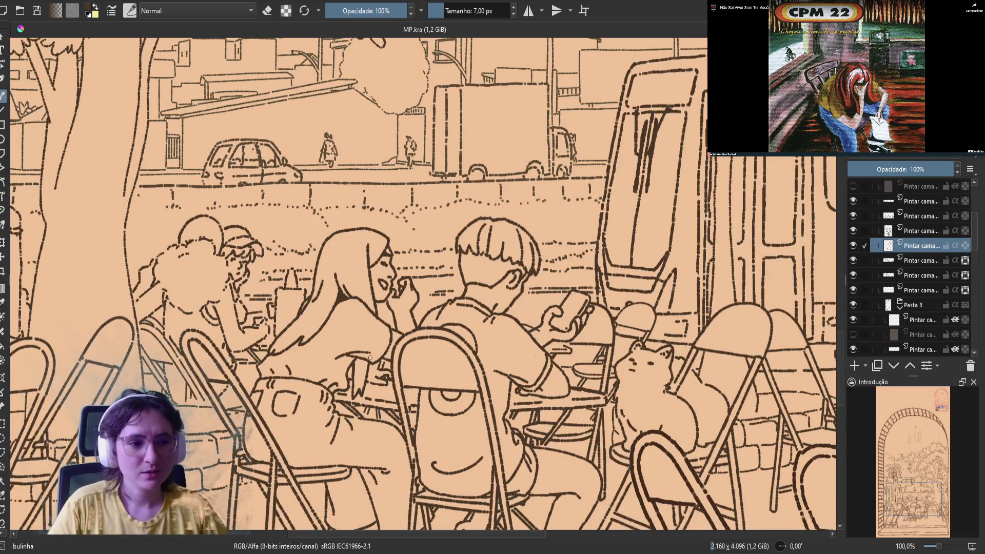
{"action": "key", "text": "e"}
{"action": "left_click", "coordinate": [379, 378]}
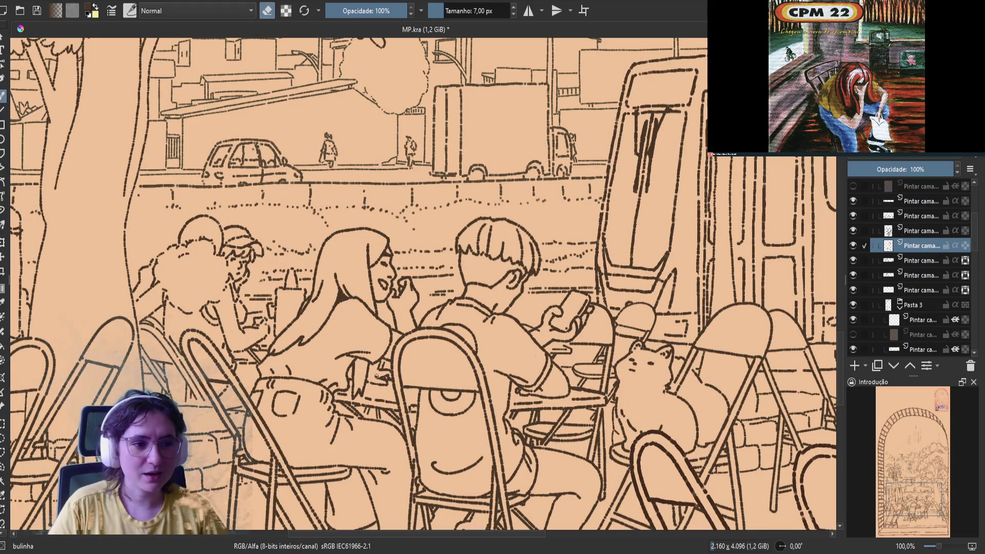
{"action": "key", "text": "e"}
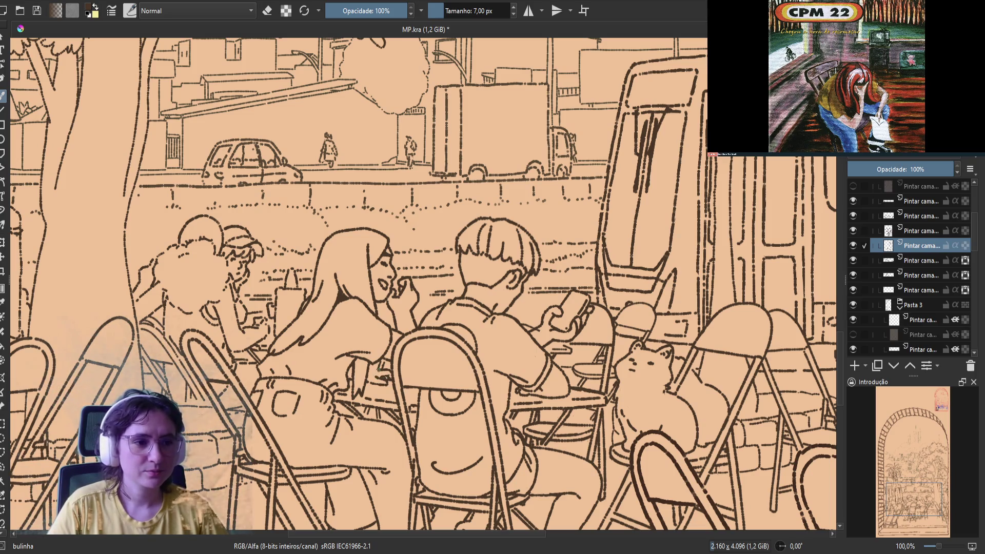
{"action": "key", "text": "e"}
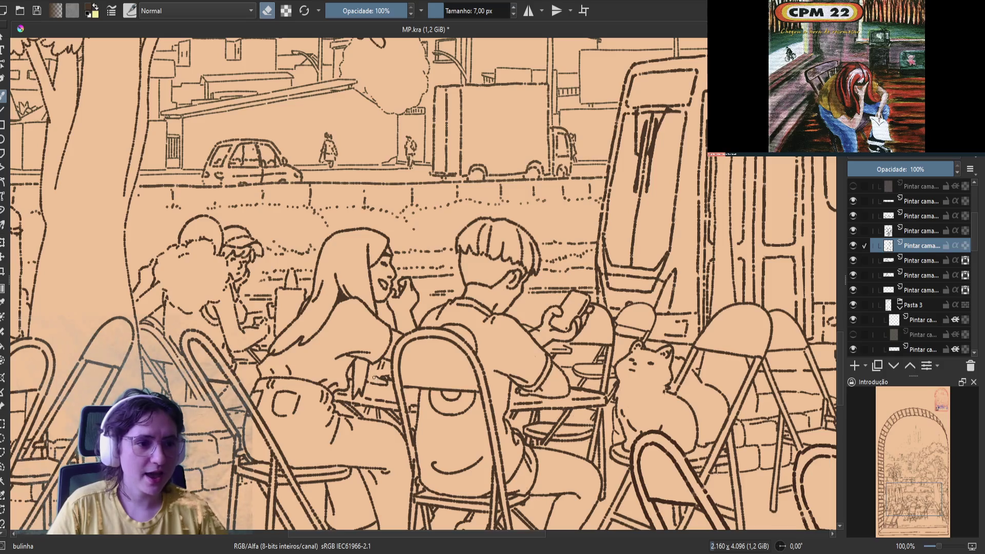
{"action": "key", "text": "e"}
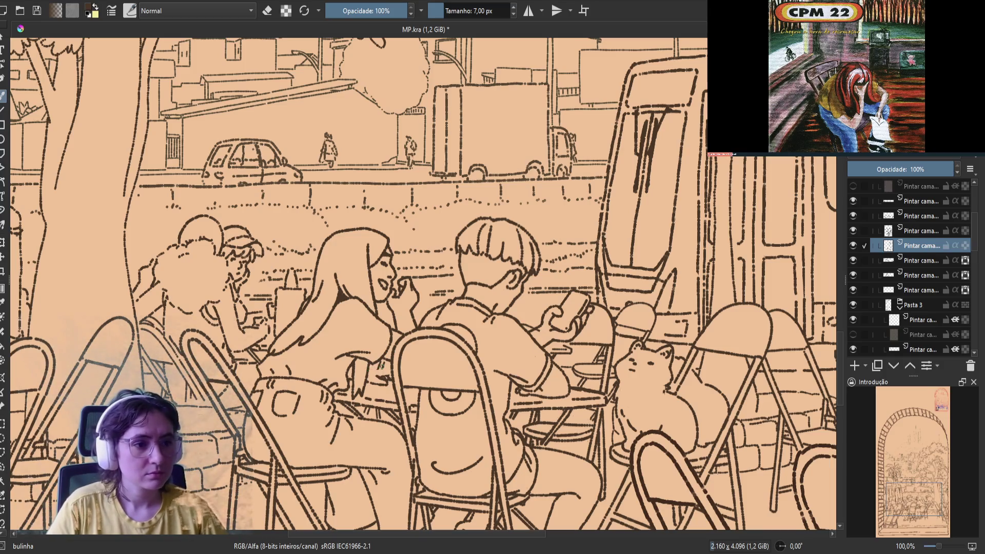
Step: Keep flipping the view to check for errors while toggling eraser mode
{"action": "key", "text": "m"}
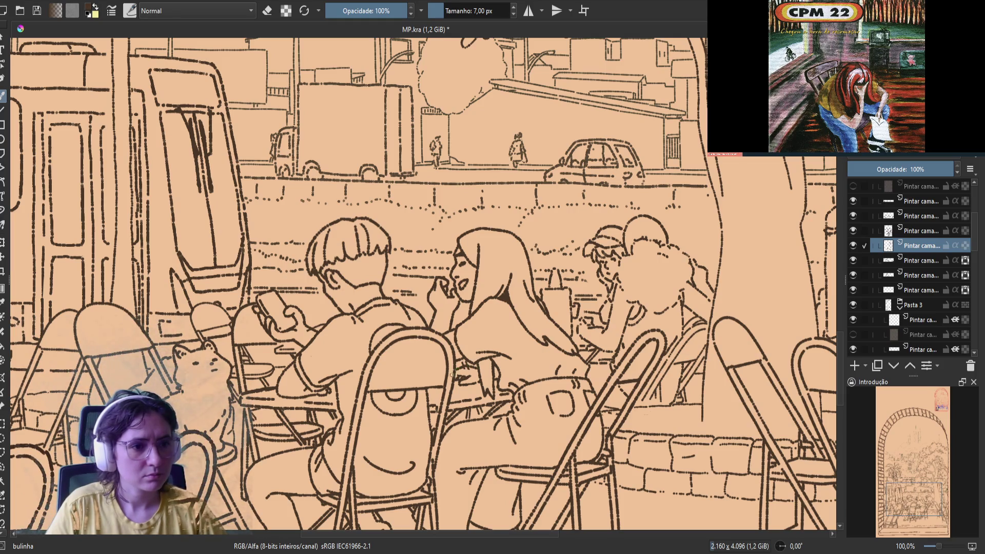
{"action": "key", "text": "e"}
{"action": "key", "text": "e"}
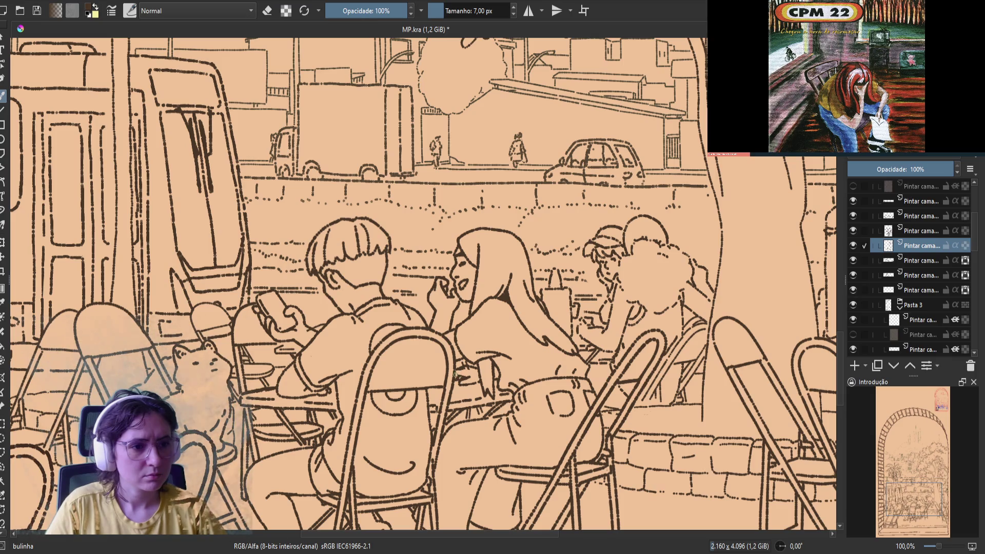
{"action": "key", "text": "m"}
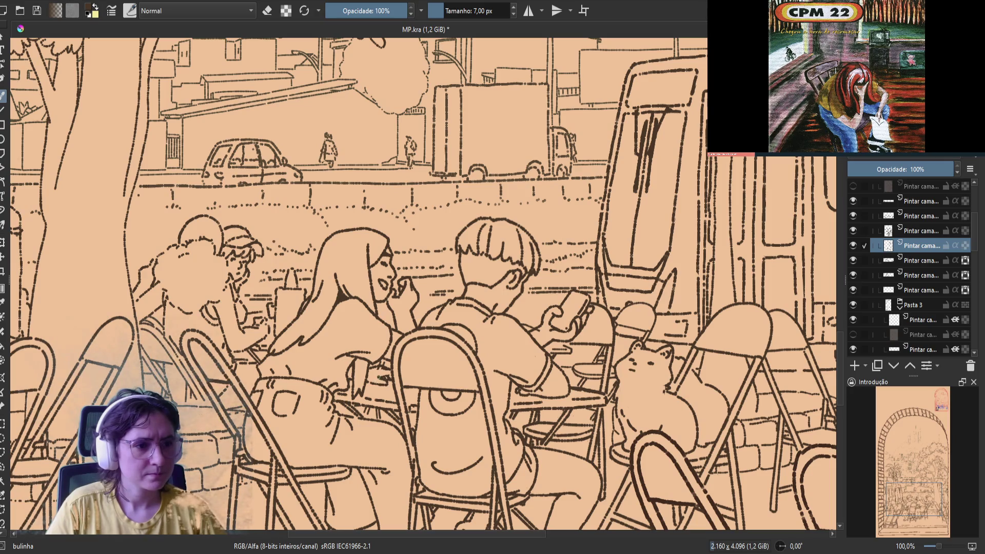
{"action": "key", "text": "e"}
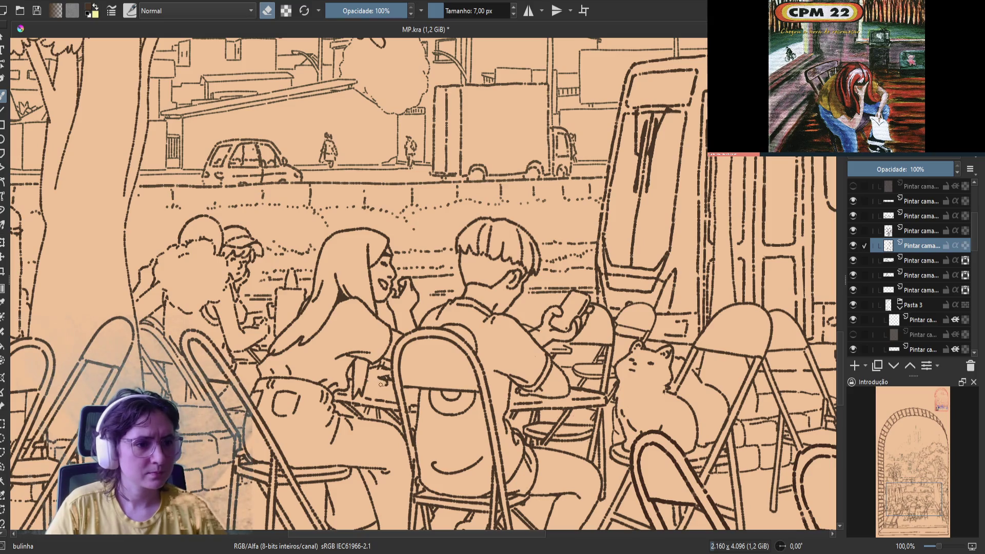
{"action": "key", "text": "e"}
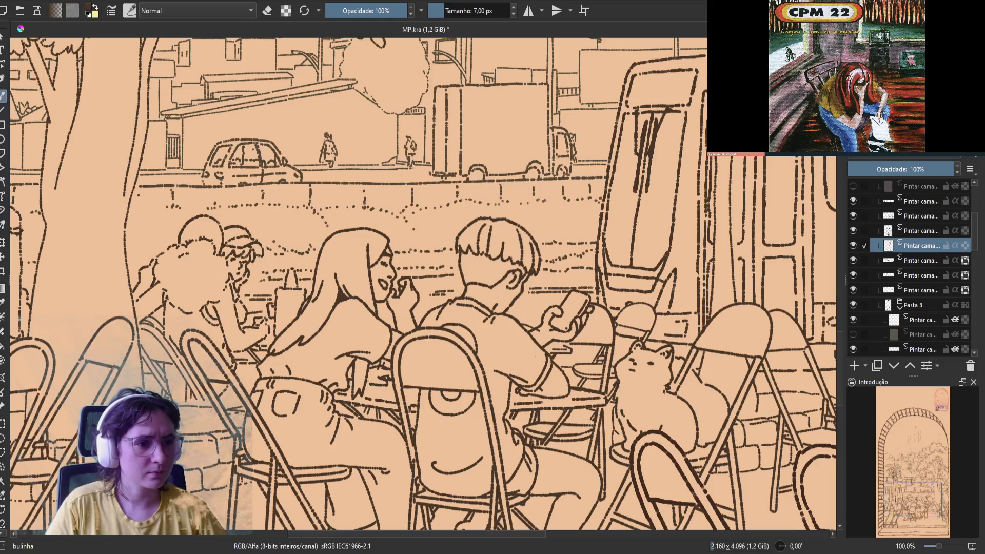
{"action": "key", "text": "m"}
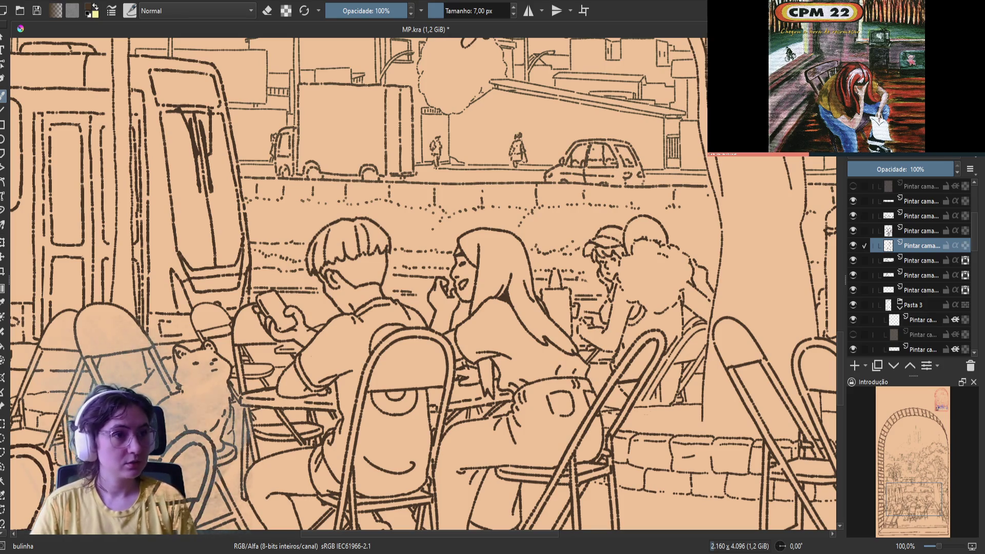
Step: Save MP.kra, unmirror the view, and rotate the canvas to about -105°
{"action": "key", "text": "ctrl+s"}
{"action": "key", "text": "m"}
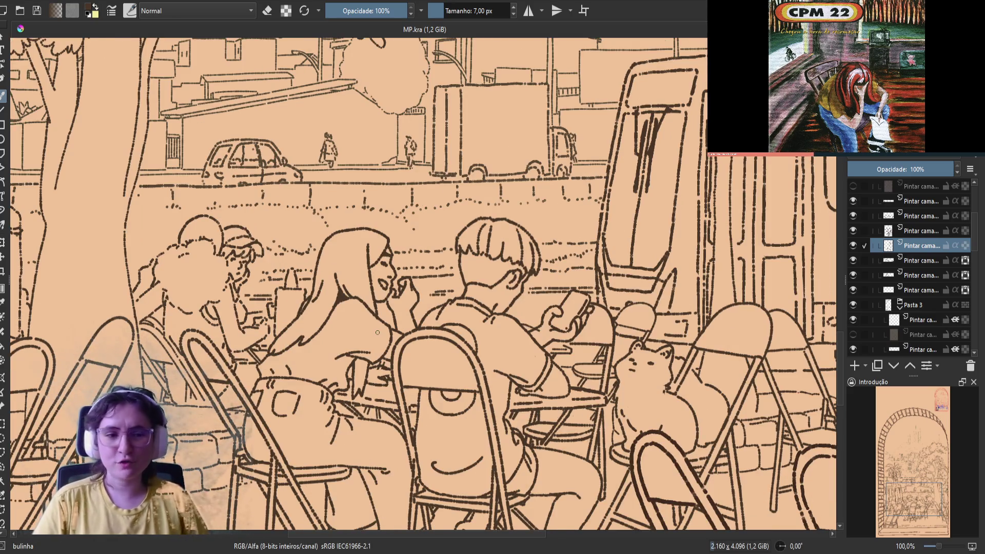
{"action": "left_click_drag", "start_coordinate": [414, 357], "coordinate": [523, 293]}
Step: Toggle eraser mode briefly, save MP.kra again, and rotate the view back near upright
{"action": "key", "text": "e"}
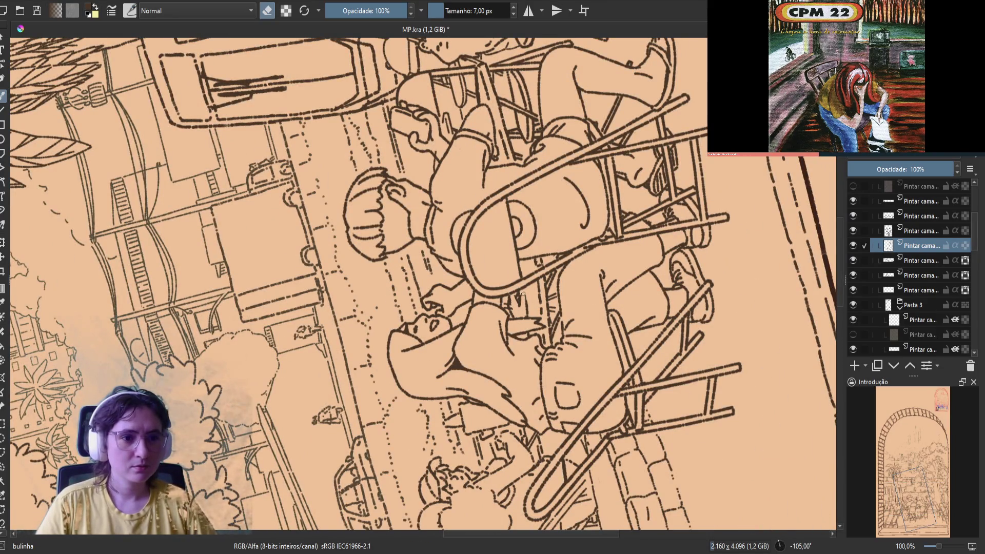
{"action": "key", "text": "e"}
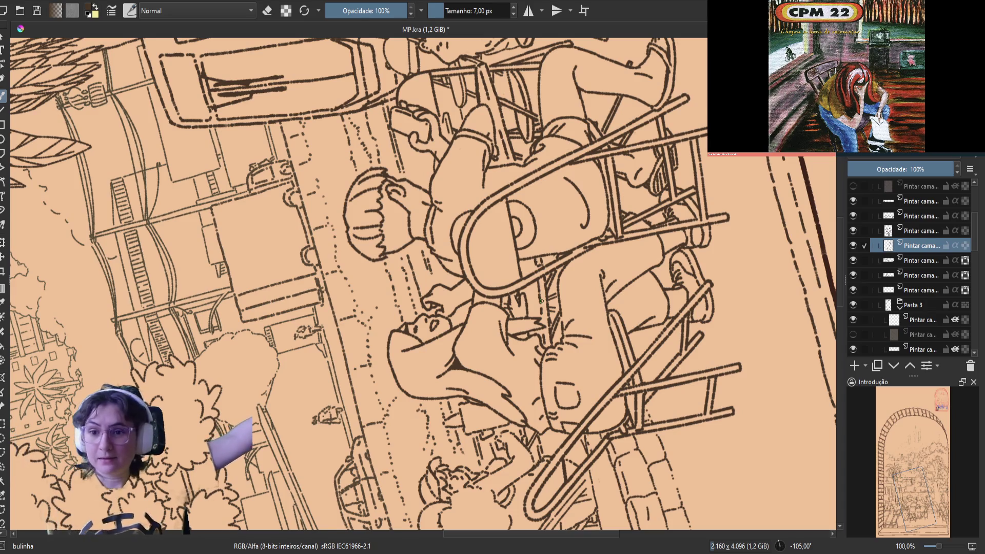
{"action": "key", "text": "ctrl+s"}
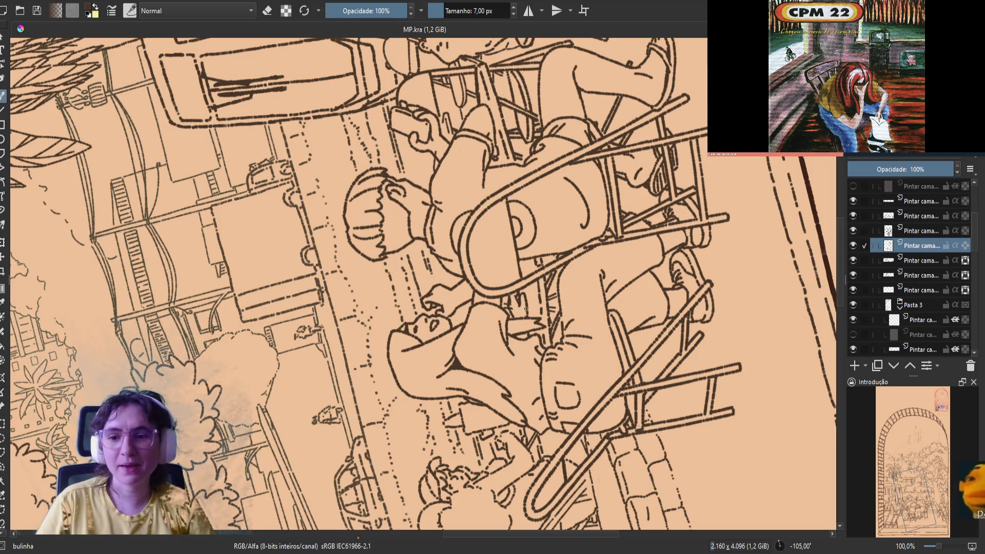
{"action": "left_click_drag", "start_coordinate": [502, 314], "coordinate": [491, 286]}
Step: Reset the view rotation, mirror the canvas, and toggle the lower Pintar camada layers' visibility to compare
{"action": "key", "text": "5"}
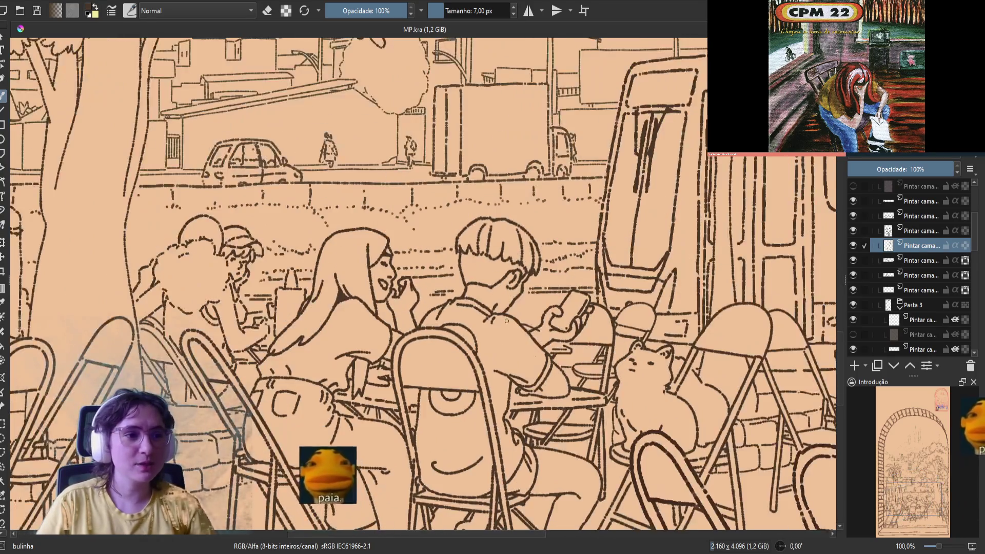
{"action": "key", "text": "m"}
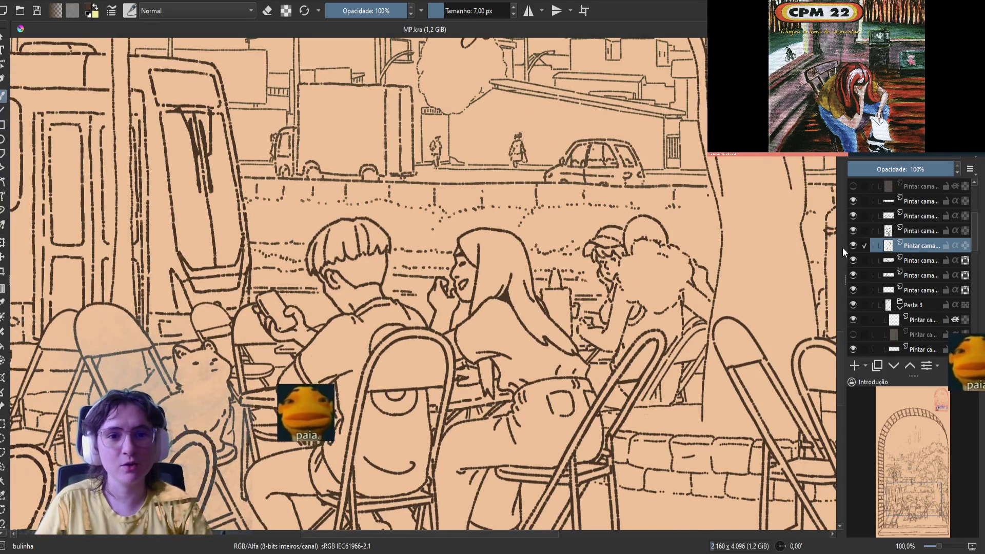
{"action": "double_click", "coordinate": [853, 246]}
{"action": "left_click", "coordinate": [852, 260]}
{"action": "left_click", "coordinate": [854, 259]}
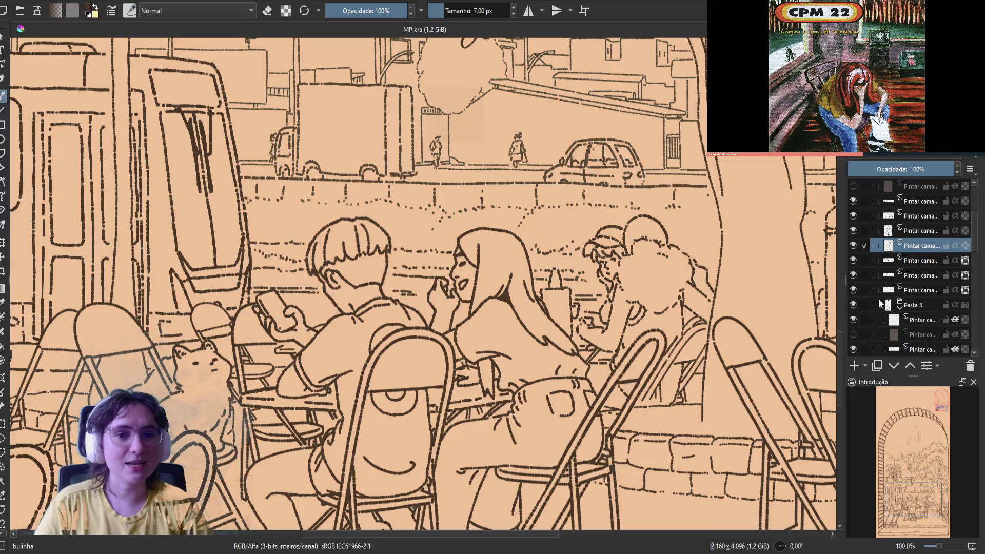
{"action": "left_click", "coordinate": [853, 289]}
{"action": "left_click", "coordinate": [854, 289]}
{"action": "left_click", "coordinate": [854, 275]}
{"action": "left_click", "coordinate": [853, 276]}
{"action": "left_click", "coordinate": [854, 289]}
{"action": "left_click", "coordinate": [853, 288]}
Step: Check the upper layers, restore the chair line art, select the upper paint layer, and switch to eraser
{"action": "left_click", "coordinate": [853, 263]}
{"action": "left_click", "coordinate": [854, 263]}
{"action": "left_click", "coordinate": [857, 232]}
{"action": "left_click", "coordinate": [853, 231]}
{"action": "left_click", "coordinate": [858, 231], "text": "ctrl"}
{"action": "left_click", "coordinate": [853, 215]}
{"action": "left_click", "coordinate": [854, 216]}
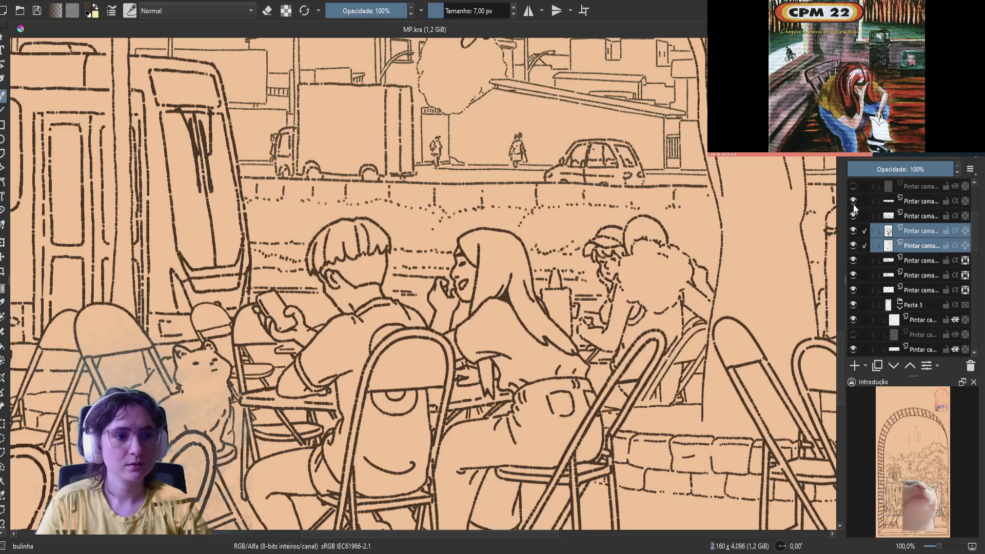
{"action": "left_click", "coordinate": [888, 203]}
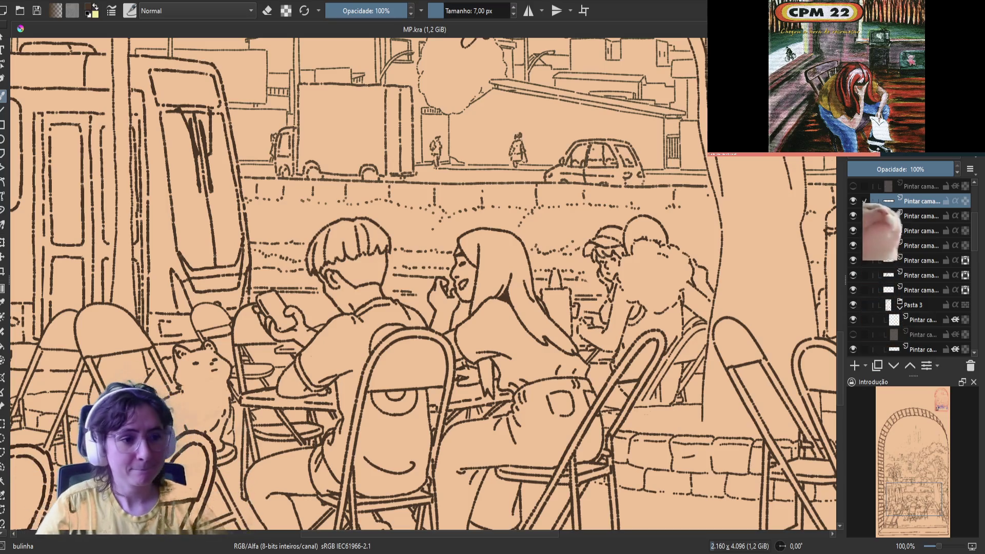
{"action": "key", "text": "e"}
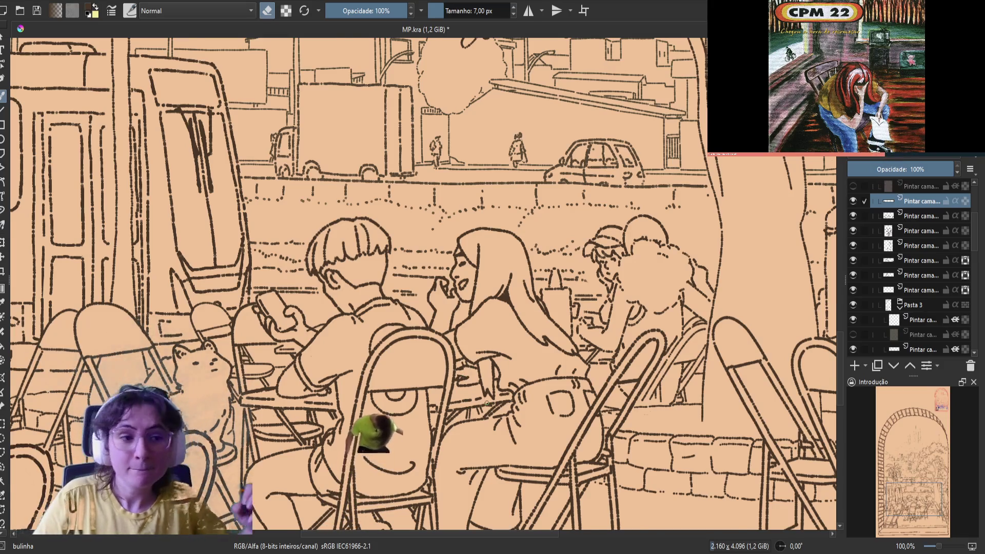
Step: Save MP.kra and review the line art mirrored, panning across the scene
{"action": "key", "text": "m"}
{"action": "key", "text": "ctrl+s"}
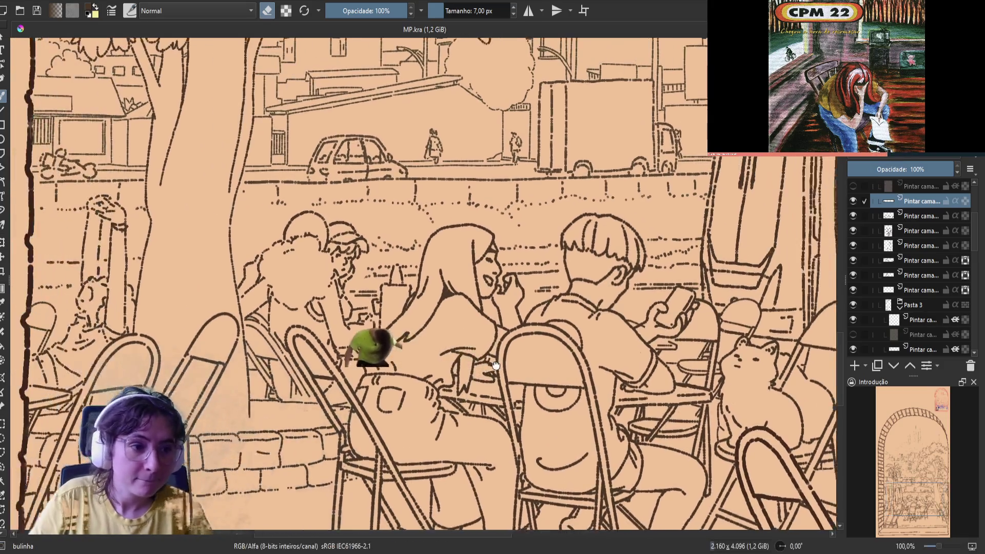
{"action": "left_click_drag", "start_coordinate": [391, 362], "coordinate": [519, 357]}
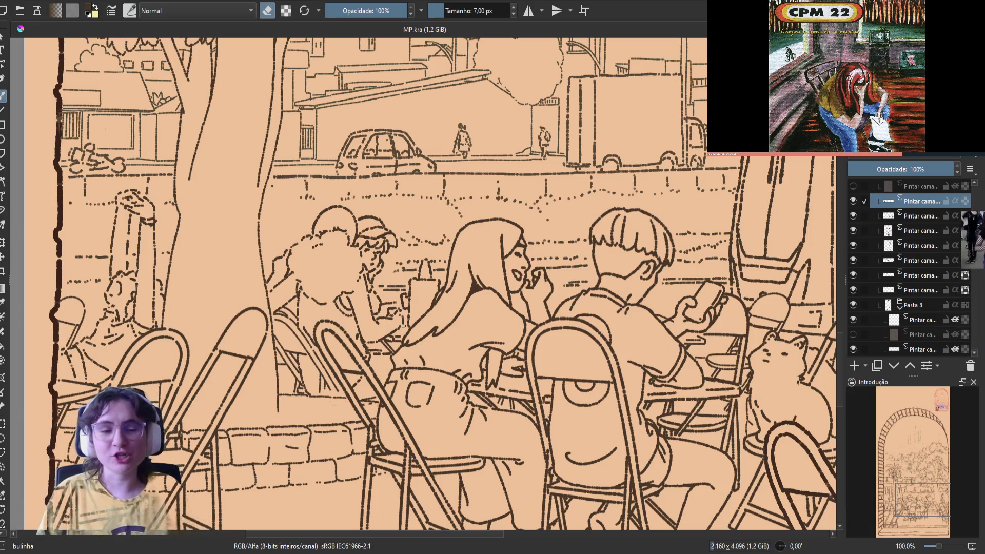
{"action": "key", "text": "m"}
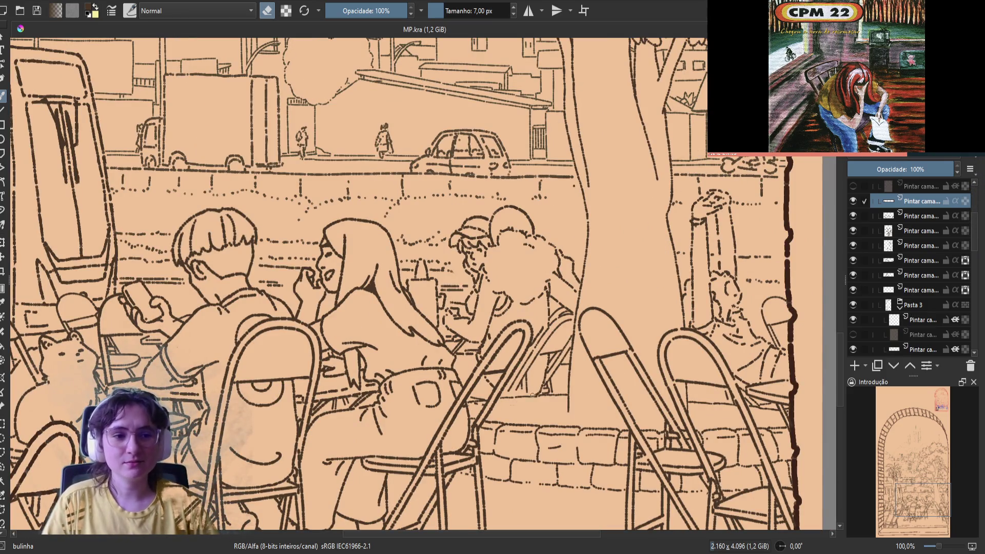
{"action": "mouse_move", "coordinate": [536, 374]}
{"action": "left_mouse_down"}
{"action": "mouse_move", "coordinate": [563, 379]}
{"action": "mouse_move", "coordinate": [642, 340]}
{"action": "left_mouse_up"}
{"action": "key", "text": "m"}
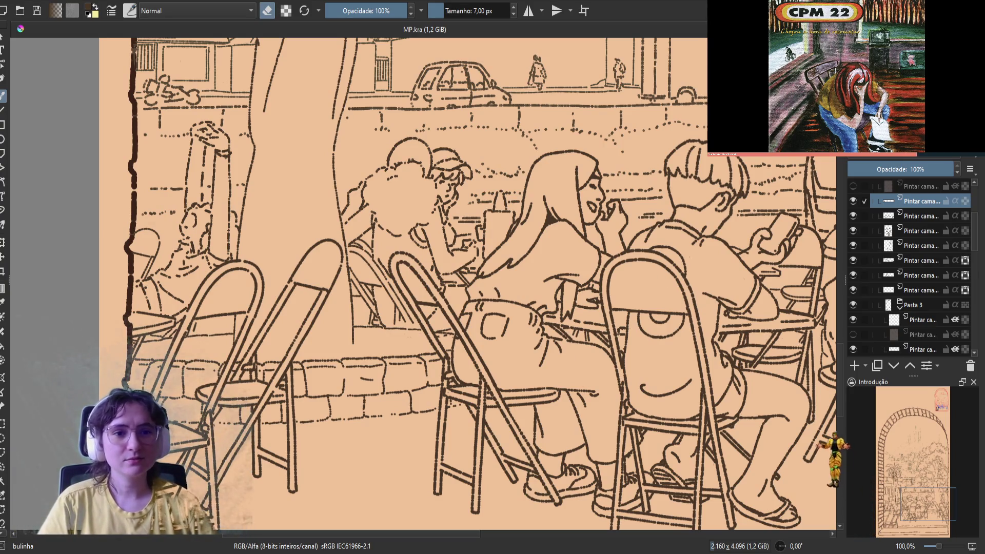
Step: Toggle the active layer's visibility to check what it contains
{"action": "left_click", "coordinate": [852, 201]}
{"action": "left_click", "coordinate": [852, 202]}
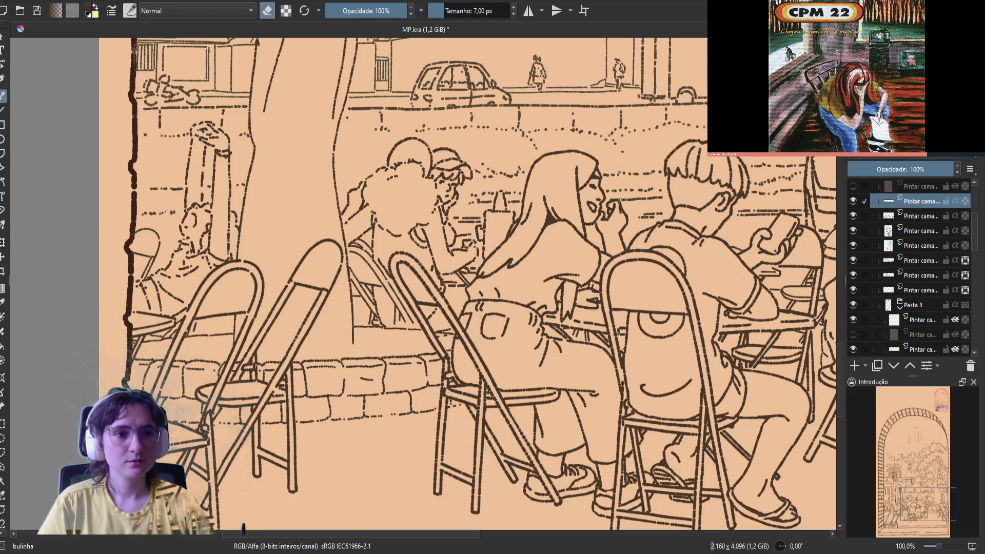
{"action": "left_click", "coordinate": [852, 201]}
{"action": "left_click", "coordinate": [852, 201]}
Step: Save the drawing and pan to the left edge of the café scene
{"action": "key", "text": "ctrl+s"}
{"action": "key", "text": "m"}
{"action": "key", "text": "m"}
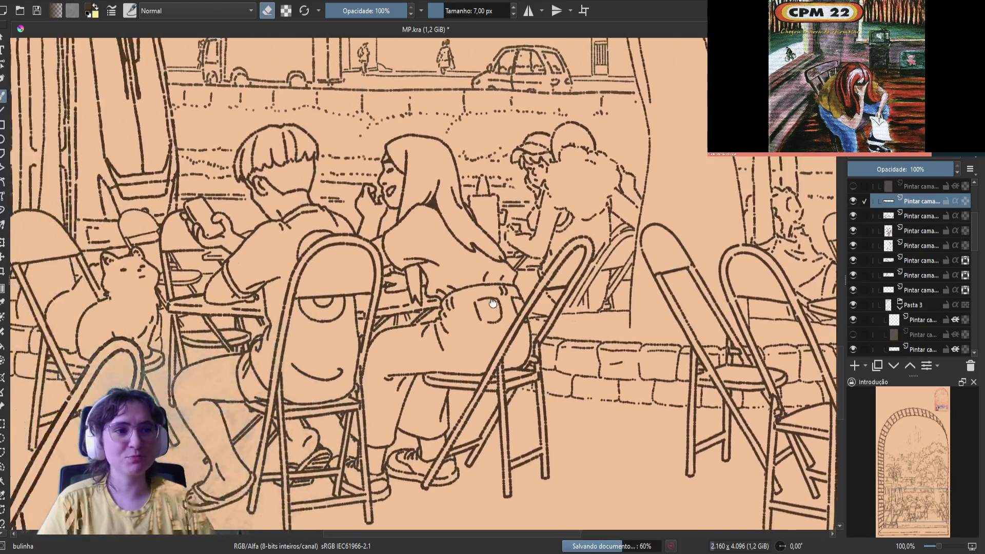
{"action": "left_click_drag", "start_coordinate": [322, 285], "coordinate": [538, 376]}
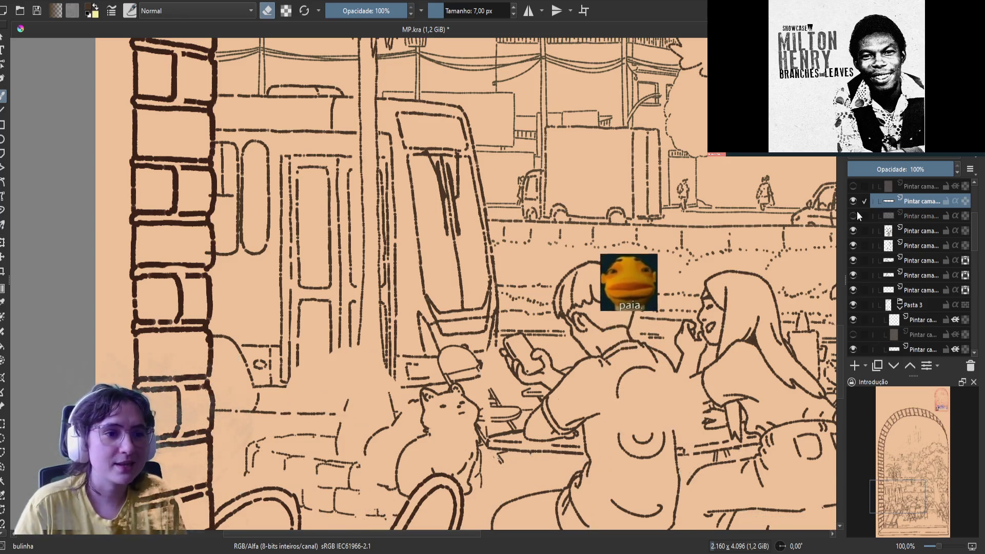
Step: Toggle the people/cat and brick-column/tram layers to confirm contents, then select the bottom paint layer
{"action": "left_click", "coordinate": [852, 245]}
{"action": "left_click", "coordinate": [853, 245]}
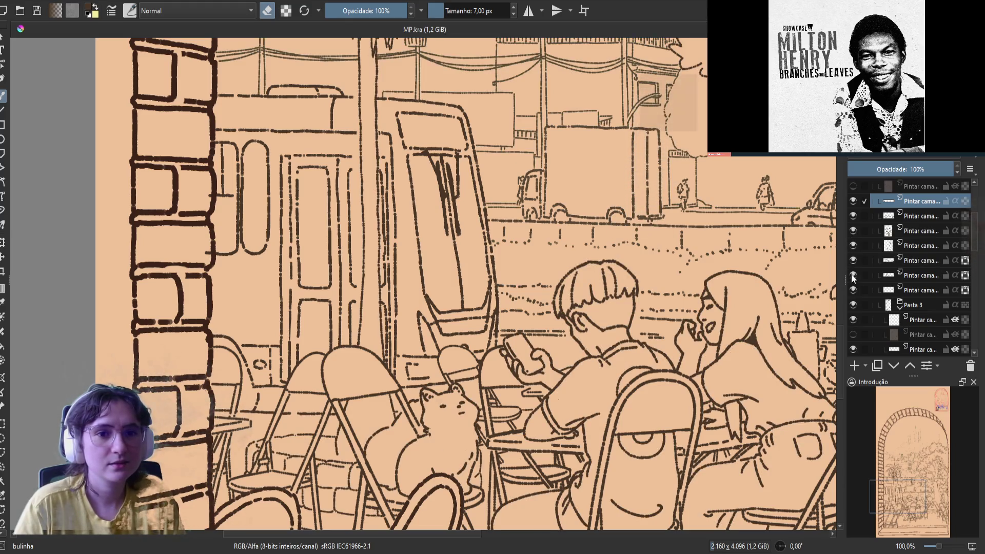
{"action": "left_click", "coordinate": [851, 305]}
{"action": "left_click", "coordinate": [852, 305]}
{"action": "left_click", "coordinate": [917, 347]}
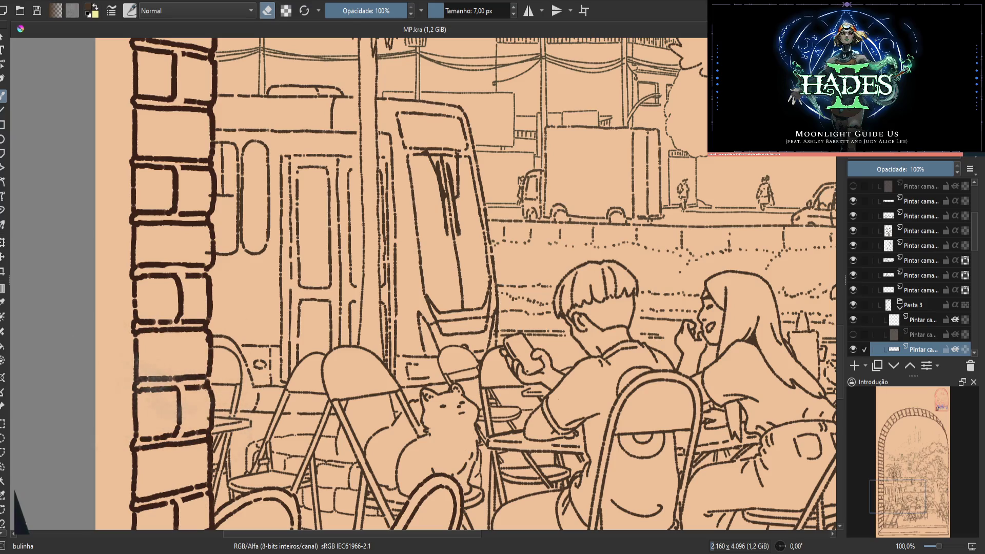
Step: Erase the grey smudge beside the brick column
{"action": "left_click_drag", "start_coordinate": [158, 389], "coordinate": [180, 390]}
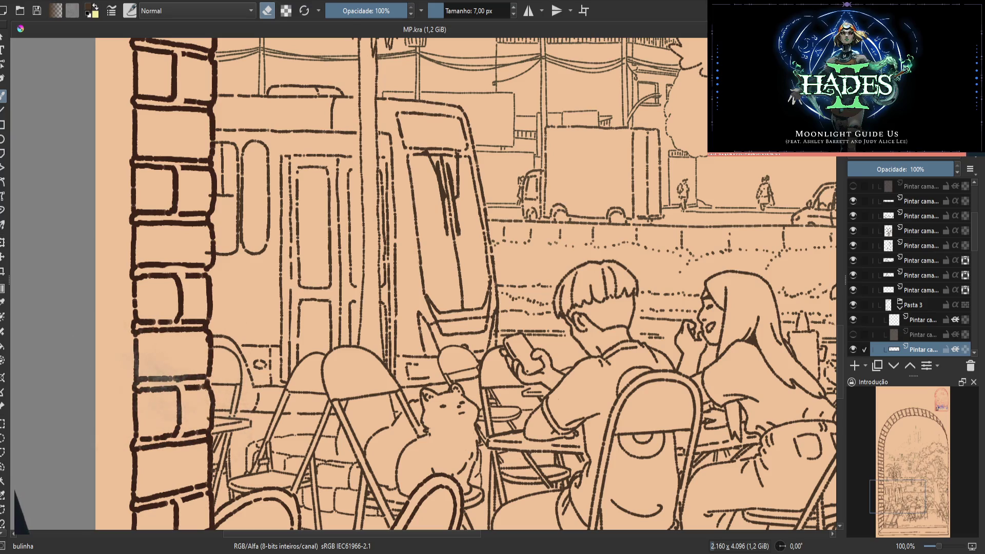